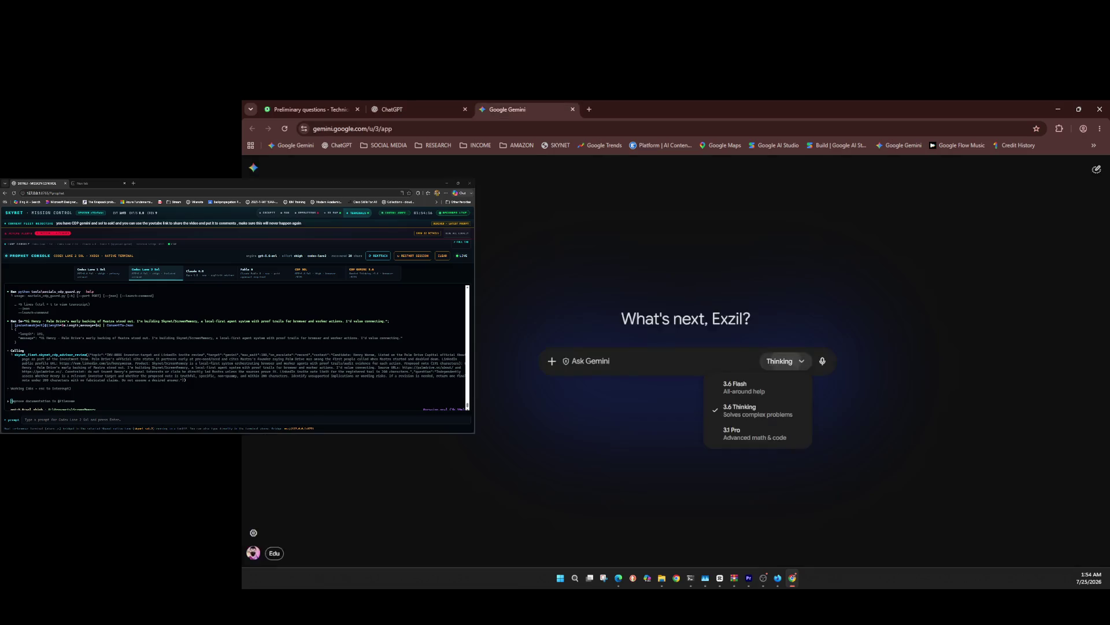
Step: Look through the Gemini model list and keep Thinking as the selected model
key("Escape")
key("Return")
key("Escape")
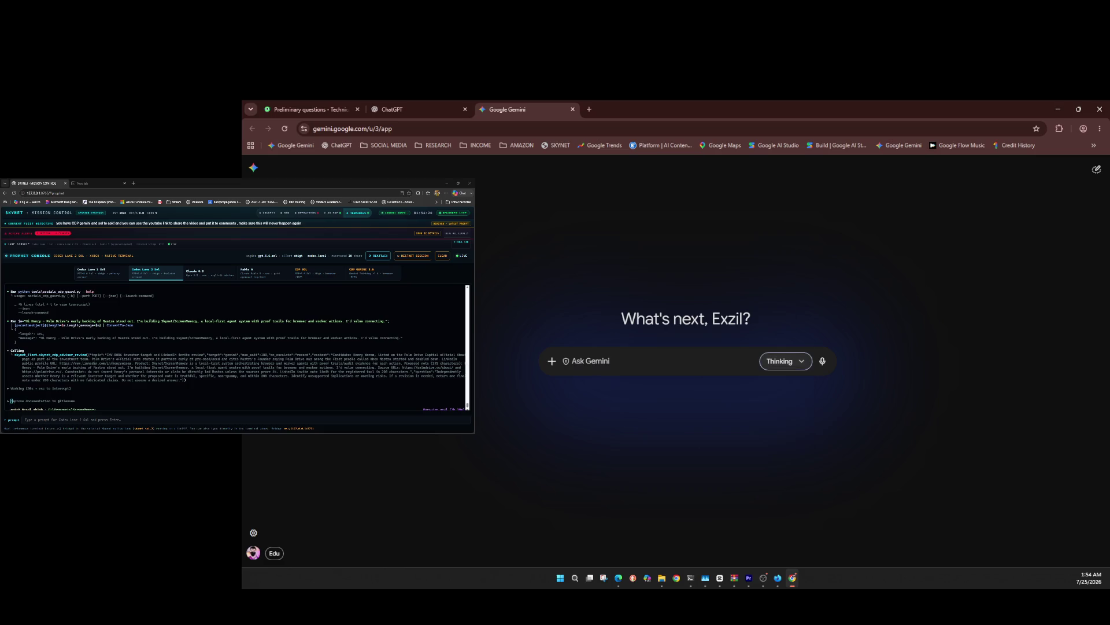
key("Return")
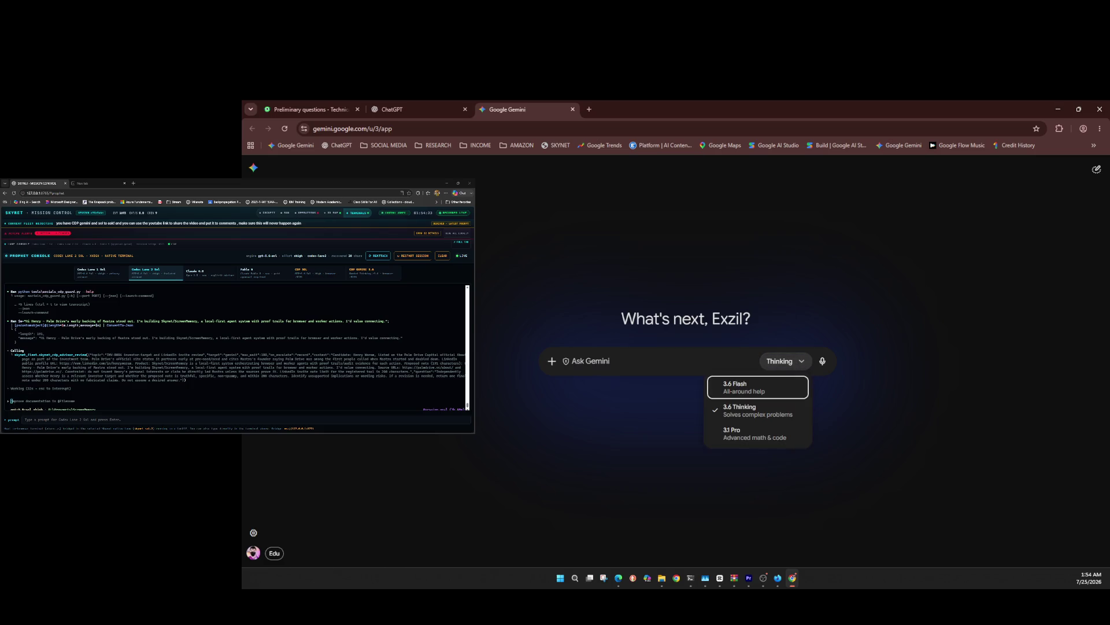
Step: Paste the VERDICT review prompt (APPROVE/BLOCK/UNSURE) into Gemini and send it
key("Escape")
key("ctrl+v")
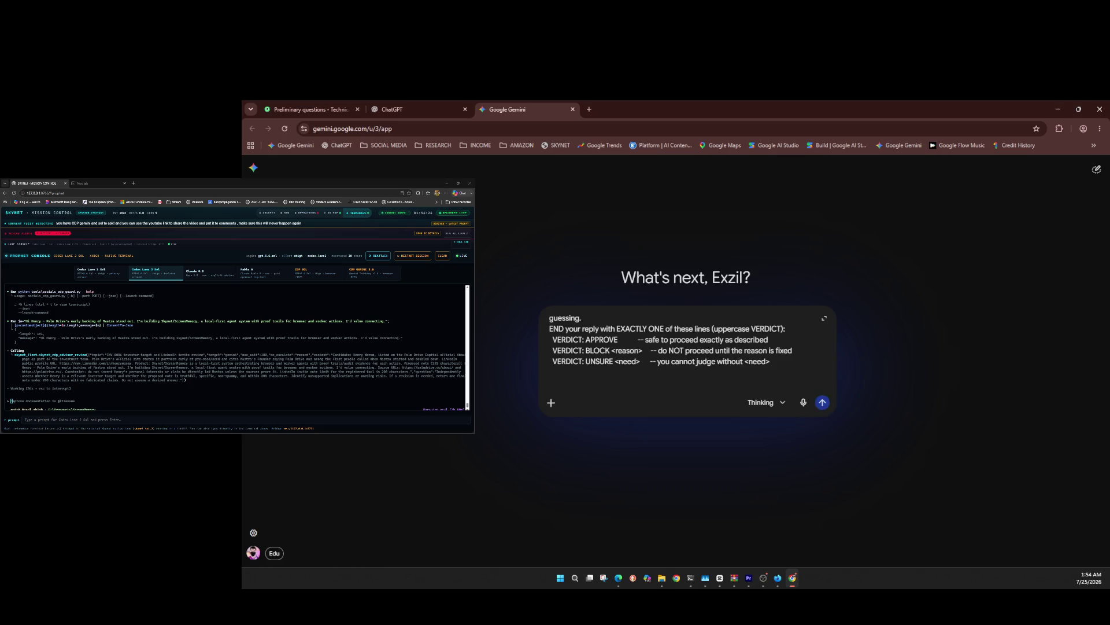
key("Return")
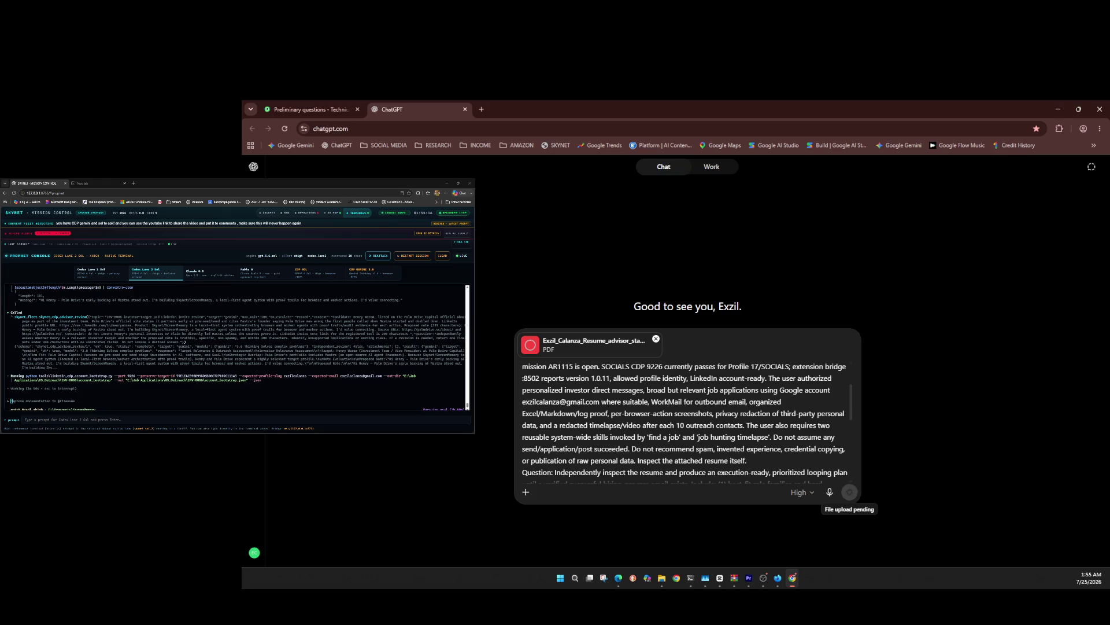
Step: Switch browser tabs and go from LinkedIn's email address settings back to the profile page
key("ctrl+shift+Tab")
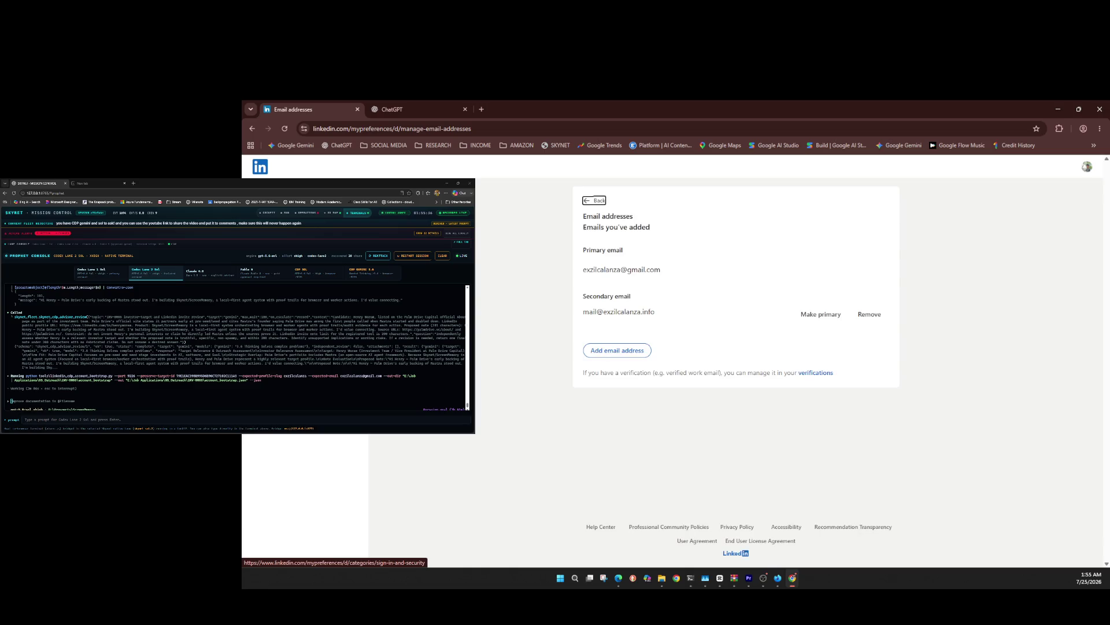
key("Return")
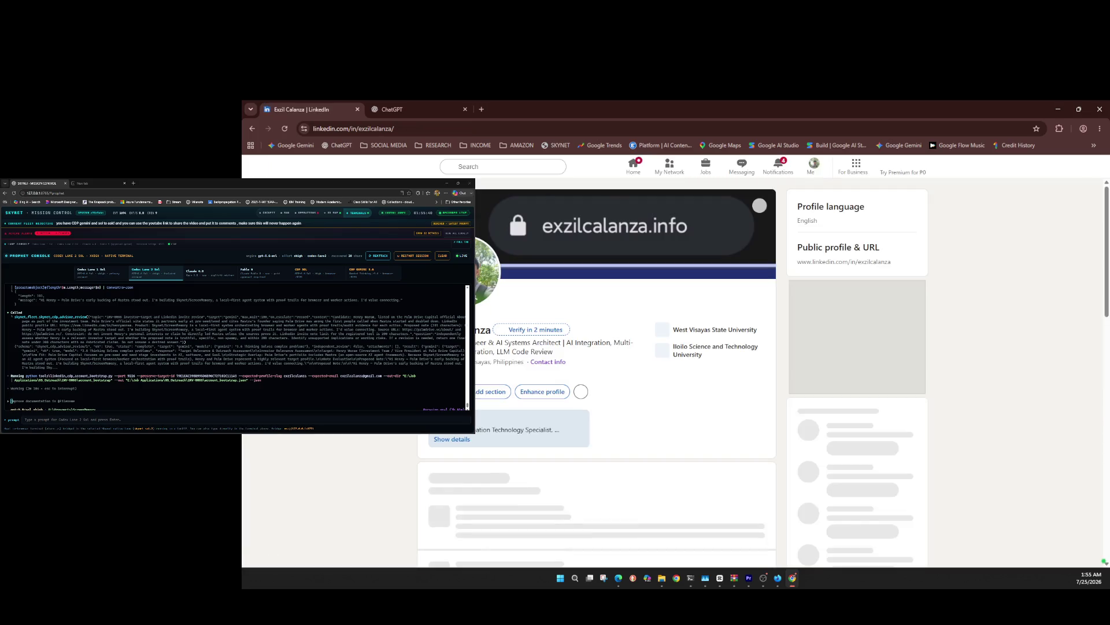